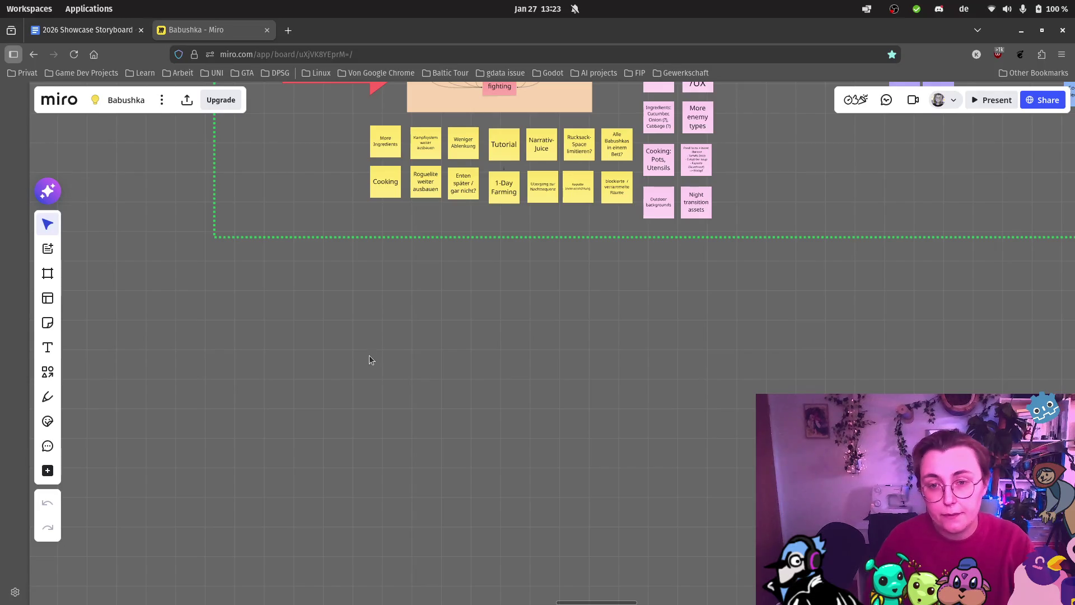
- Paste the Babushka title image onto the Miro board below the sticky notes and zoom in
key("ctrl+v")
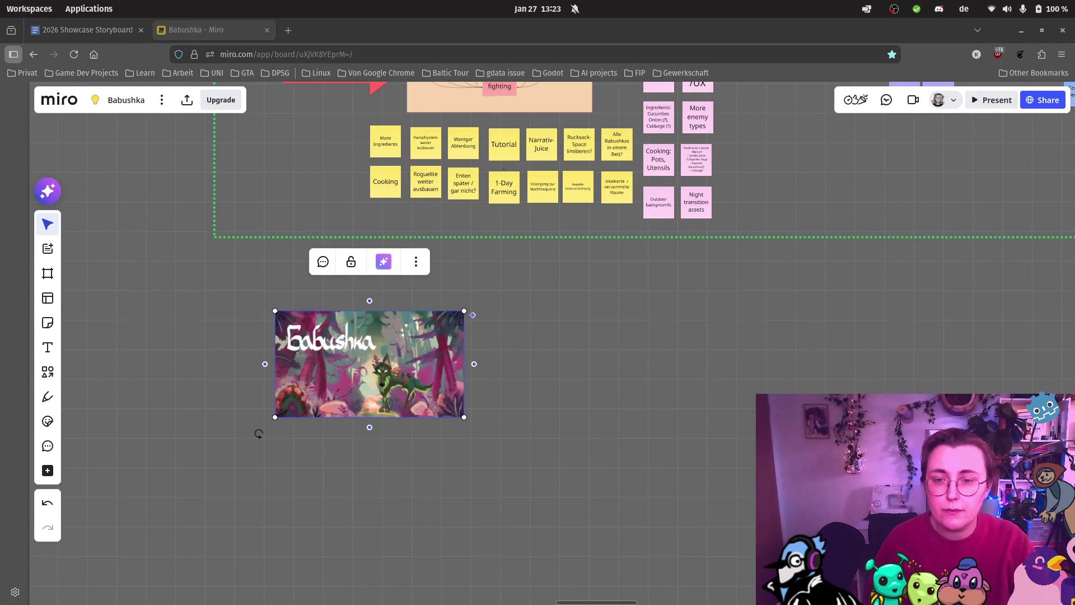
scroll(289, 341, "up", 5)
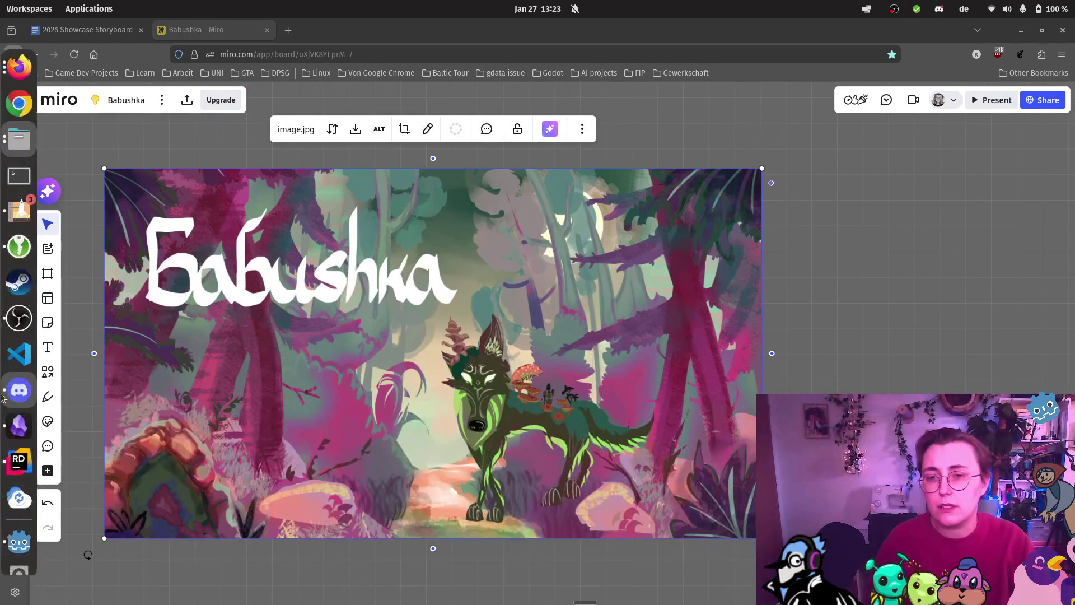
- In Godot, expand the scenes folder, collapse testing, and select scene_startMenu.tscn
left_click(19, 542)
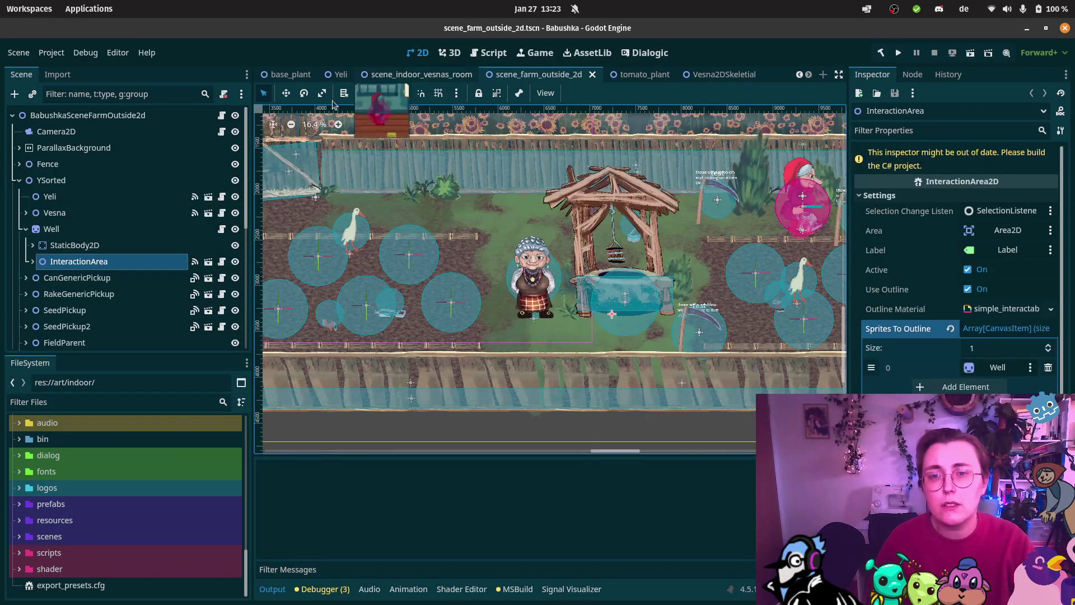
left_click(20, 537)
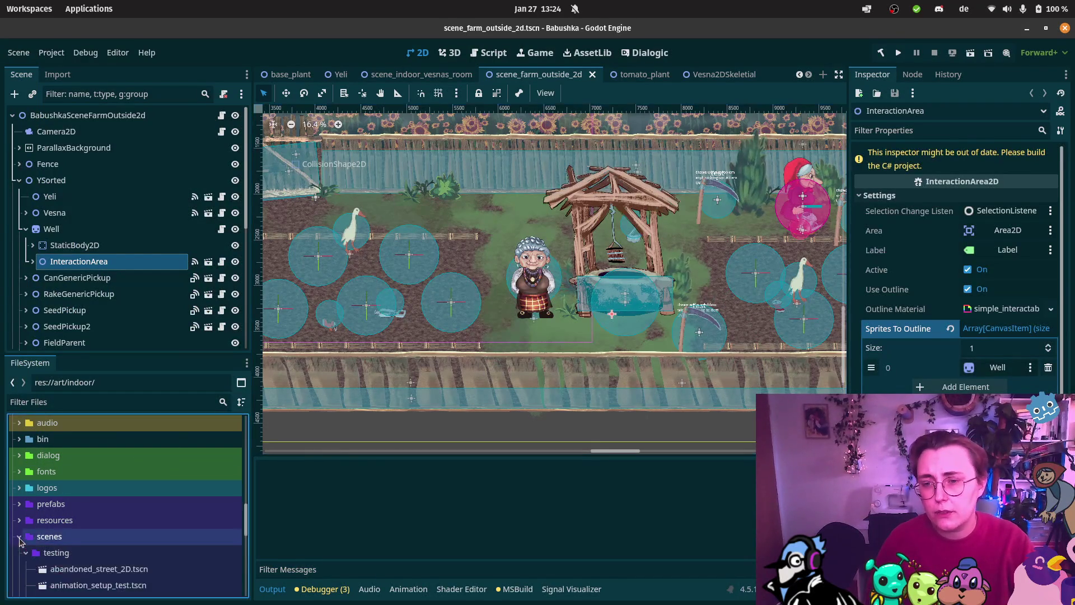
scroll(98, 489, "down", 5)
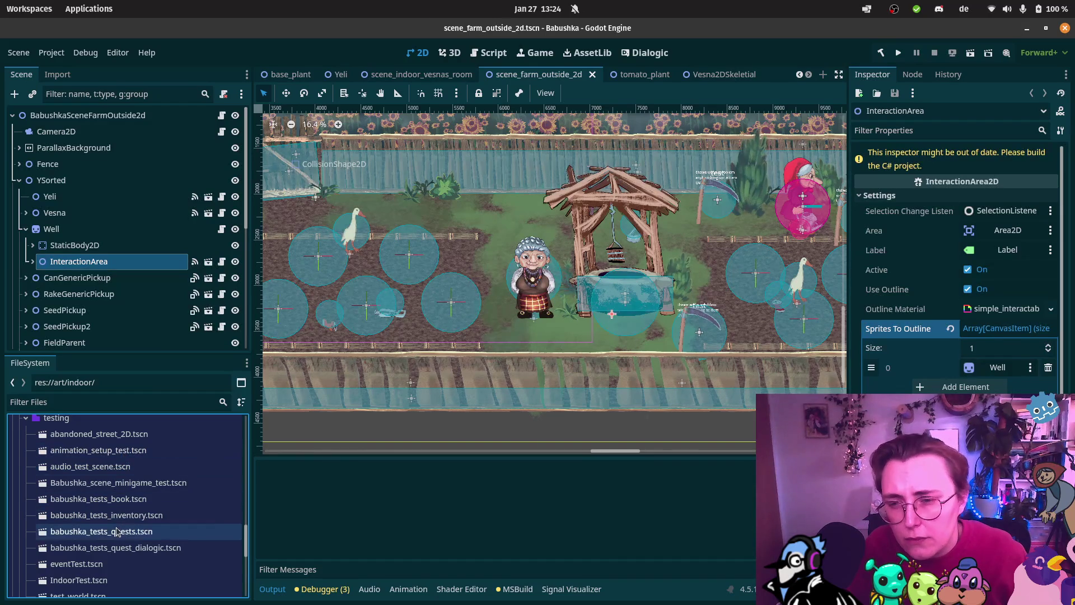
scroll(118, 531, "up", 1)
scroll(116, 531, "up", 1)
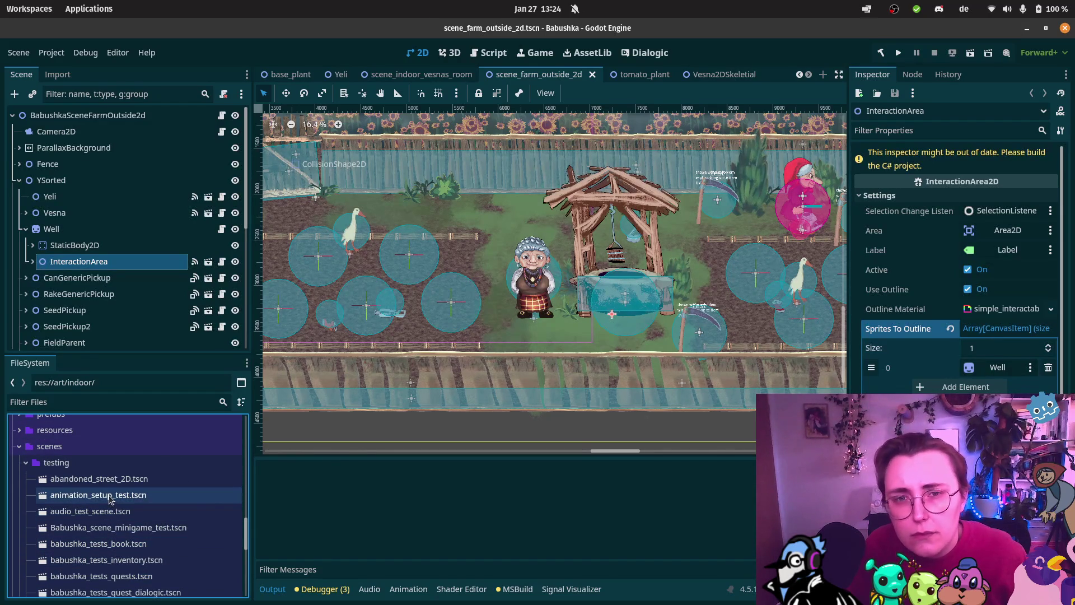
scroll(115, 530, "down", 1)
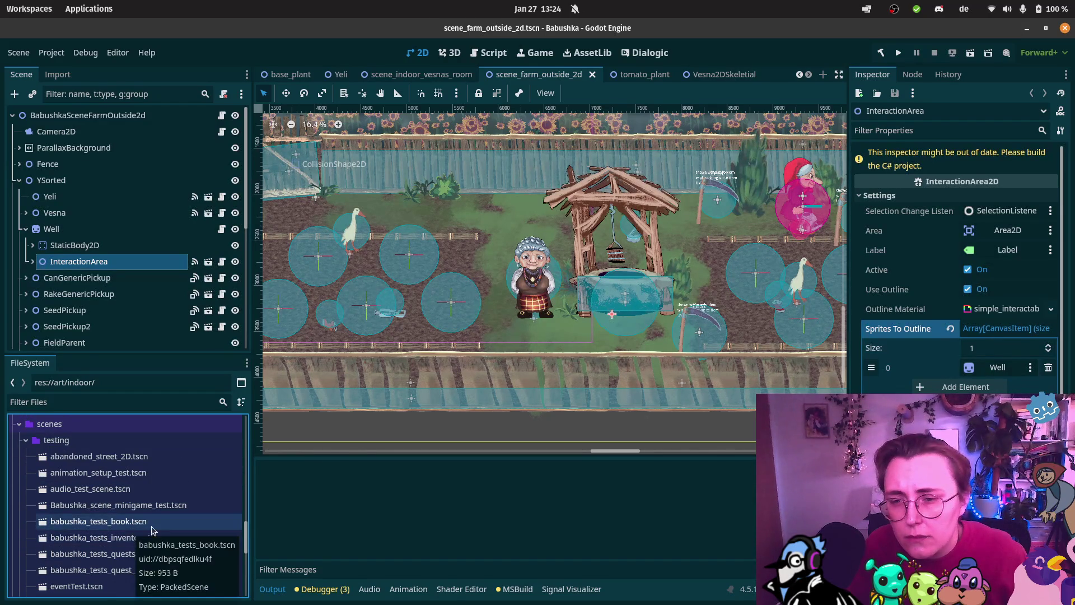
left_click(26, 440)
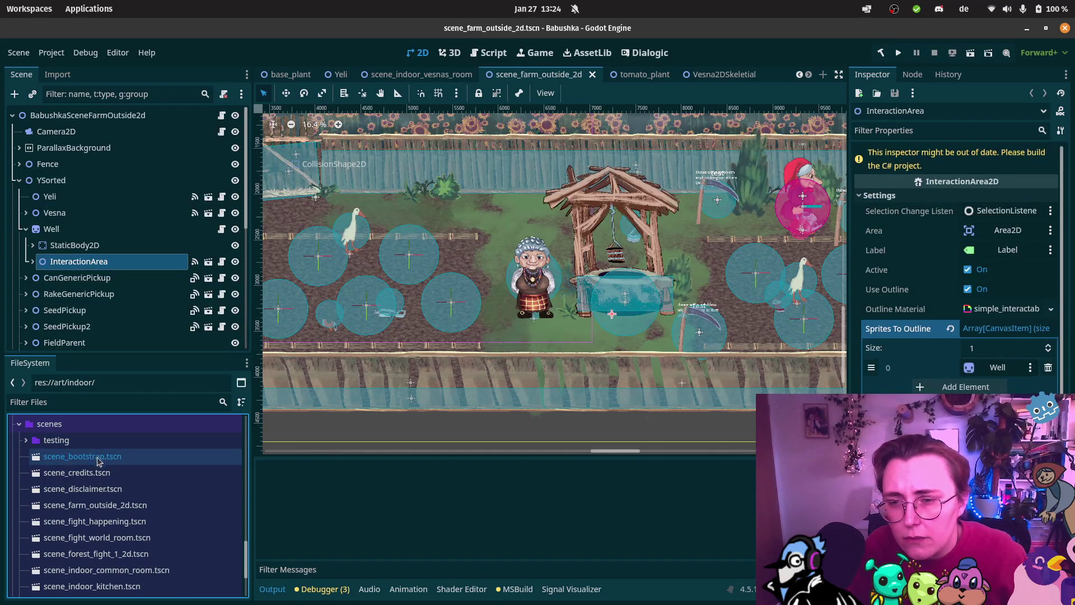
scroll(93, 509, "down", 3)
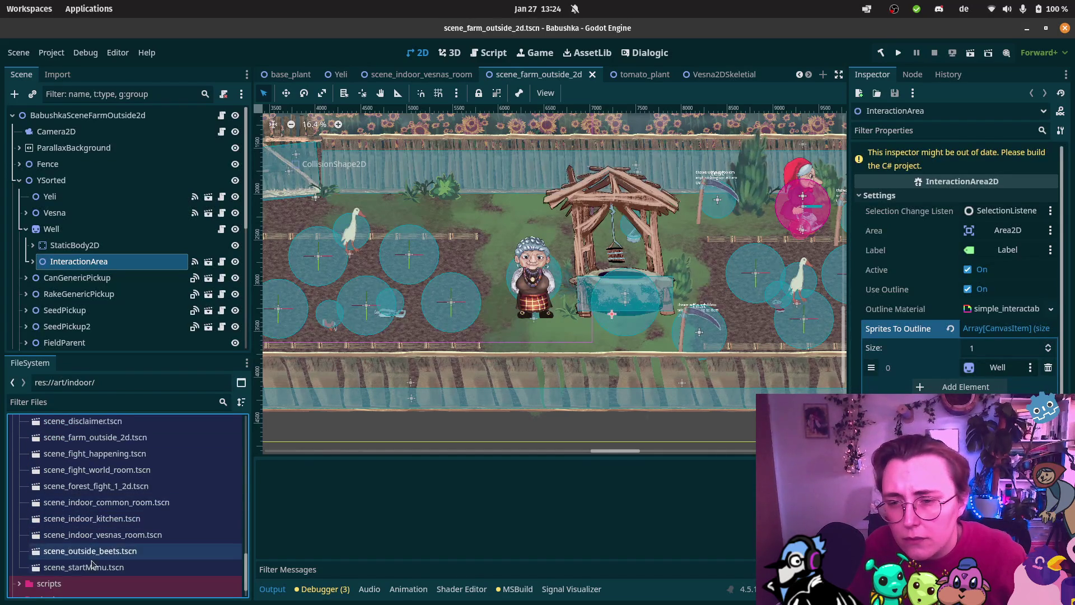
left_click(94, 565)
- Open scene_startMenu.tscn and zoom the 2D view onto the menu
double_click(94, 567)
scroll(558, 336, "down", 5)
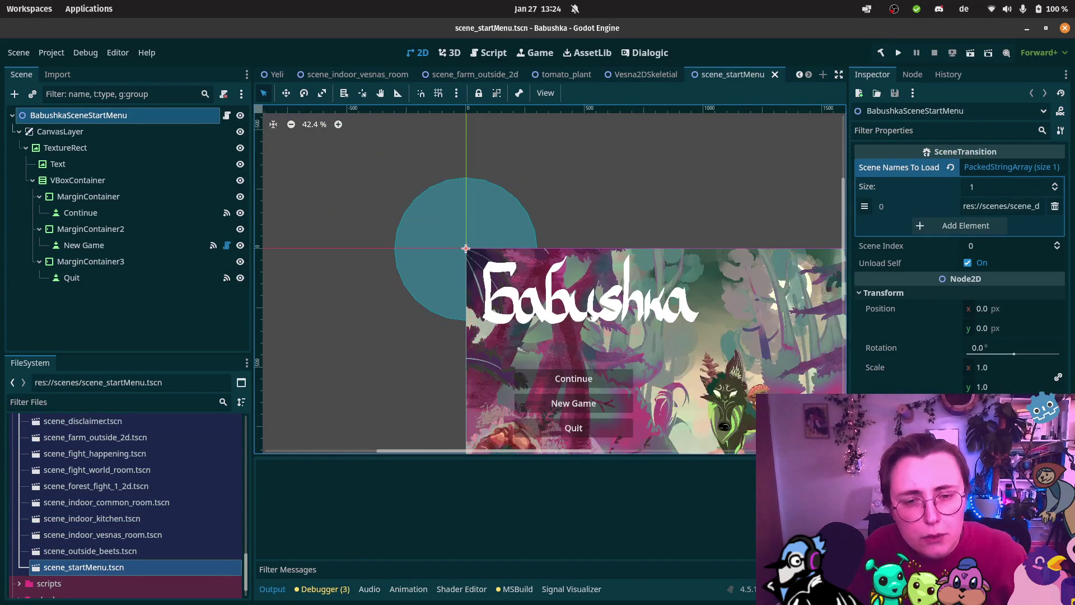
scroll(526, 224, "down", 5)
scroll(526, 224, "right", 4)
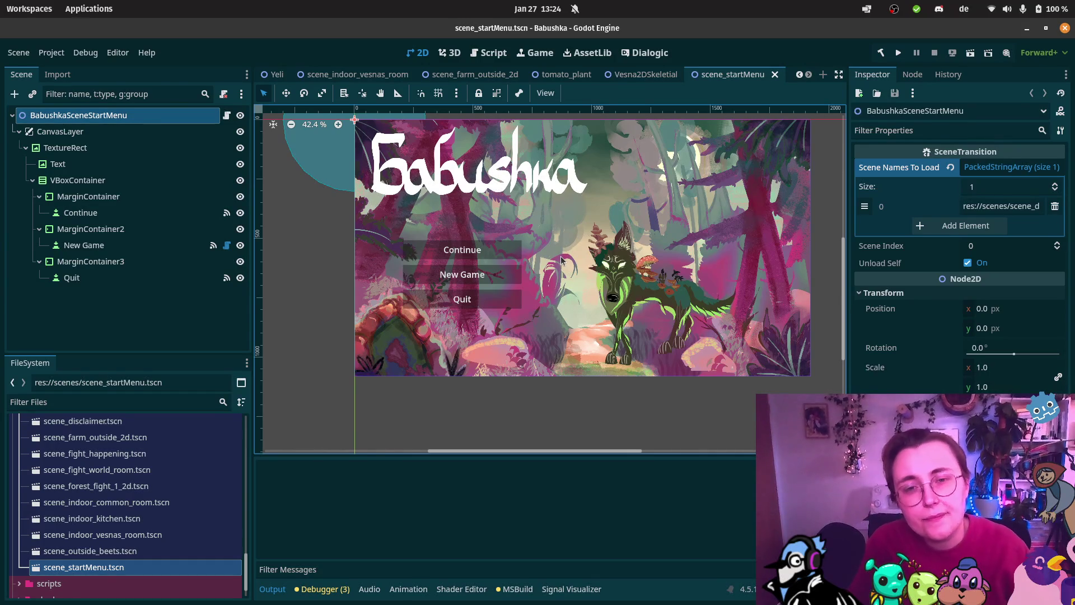
scroll(518, 275, "up", 2)
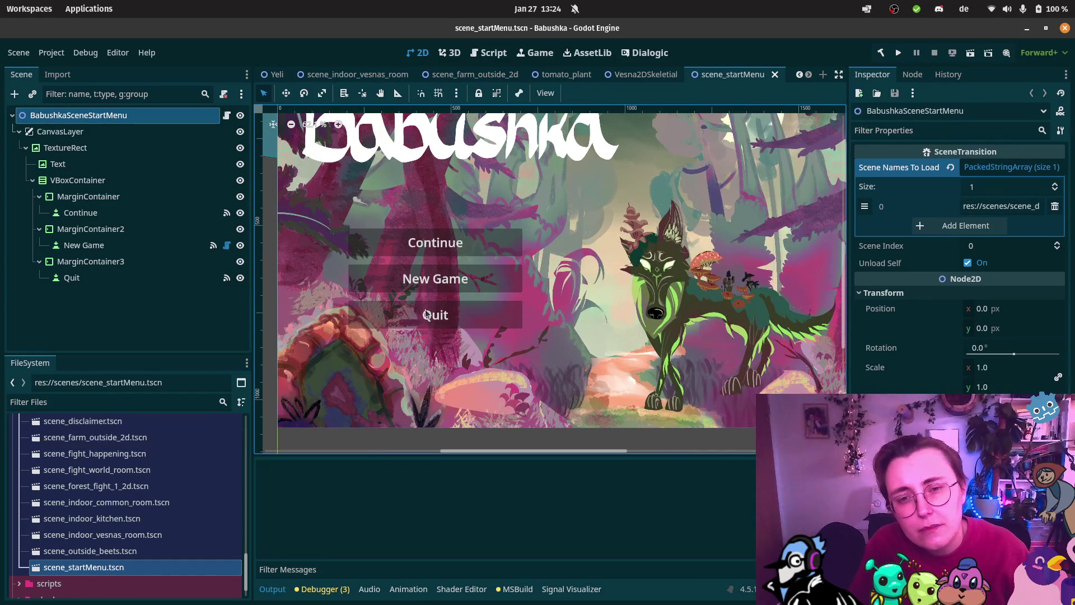
- Duplicate MarginContainer3, the Quit button's container, creating MarginContainer4
left_click(495, 311)
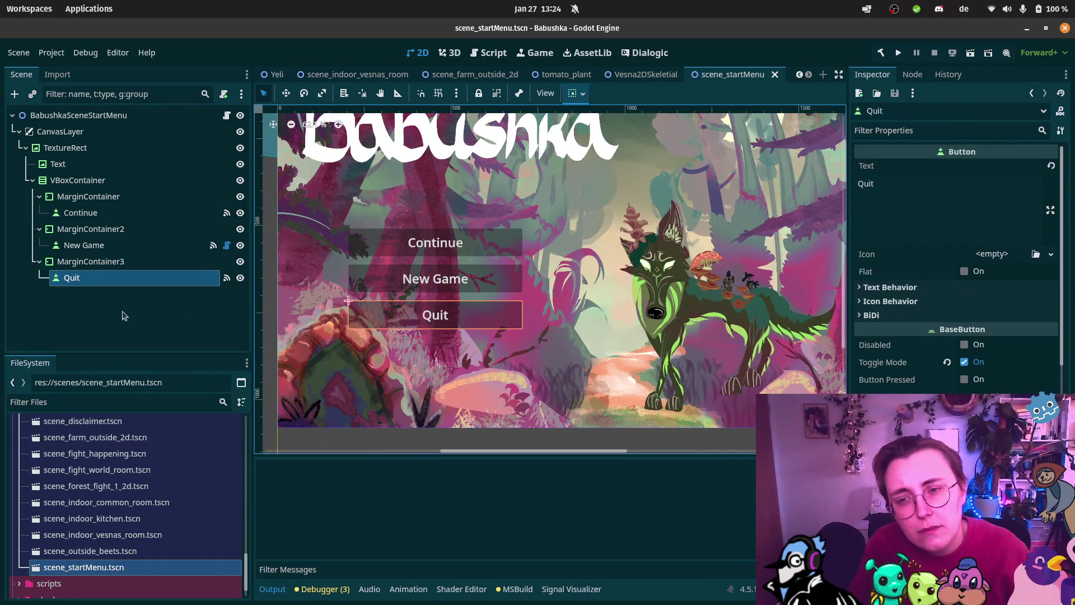
left_click(99, 262)
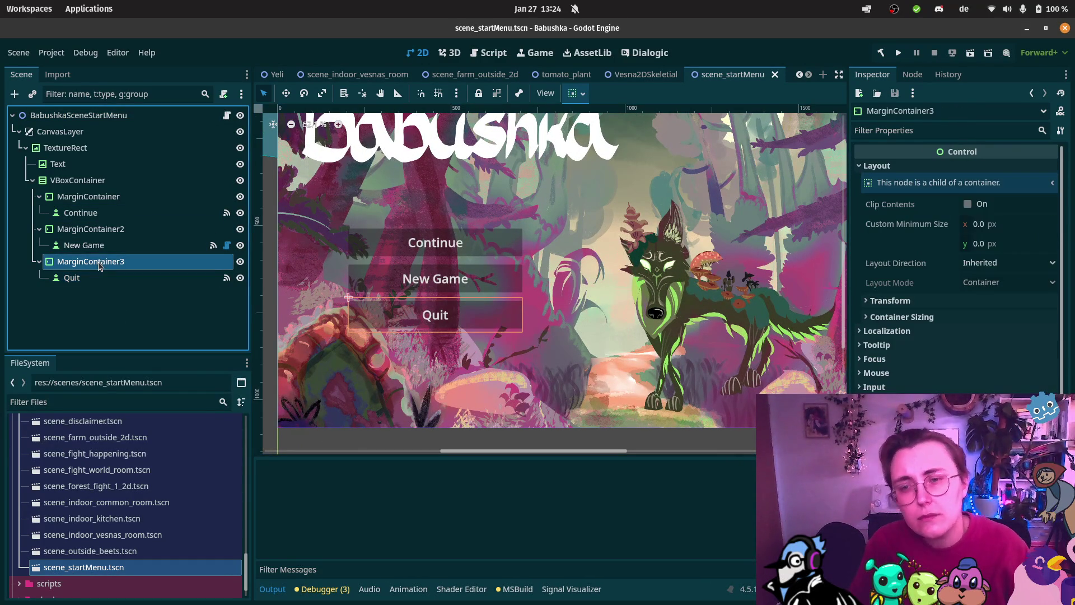
key("ctrl+d")
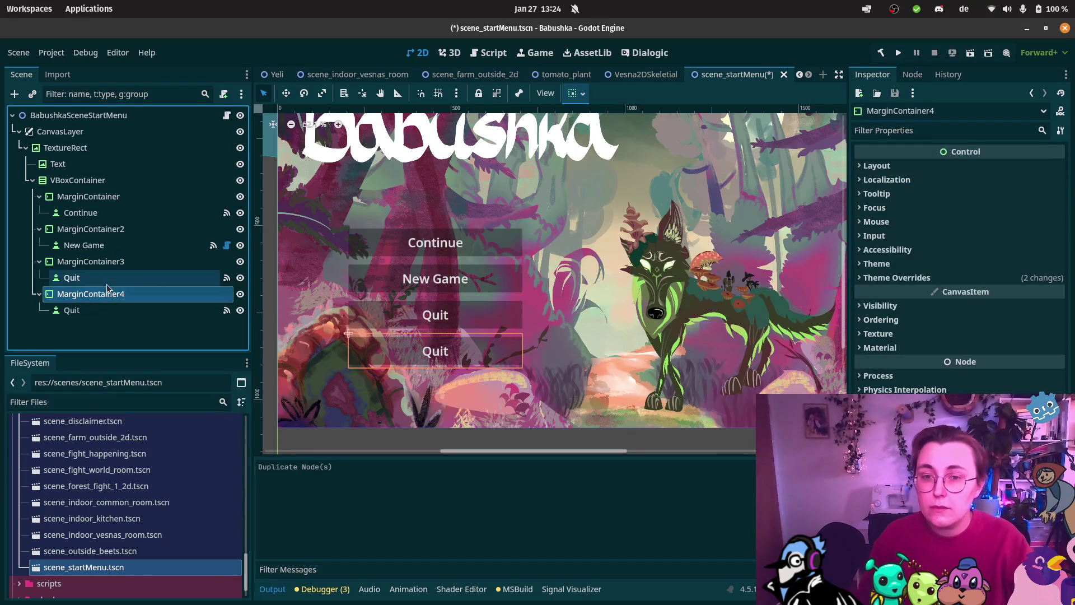
- Change the upper Quit button's Text property to 'Settings'
left_click(73, 277)
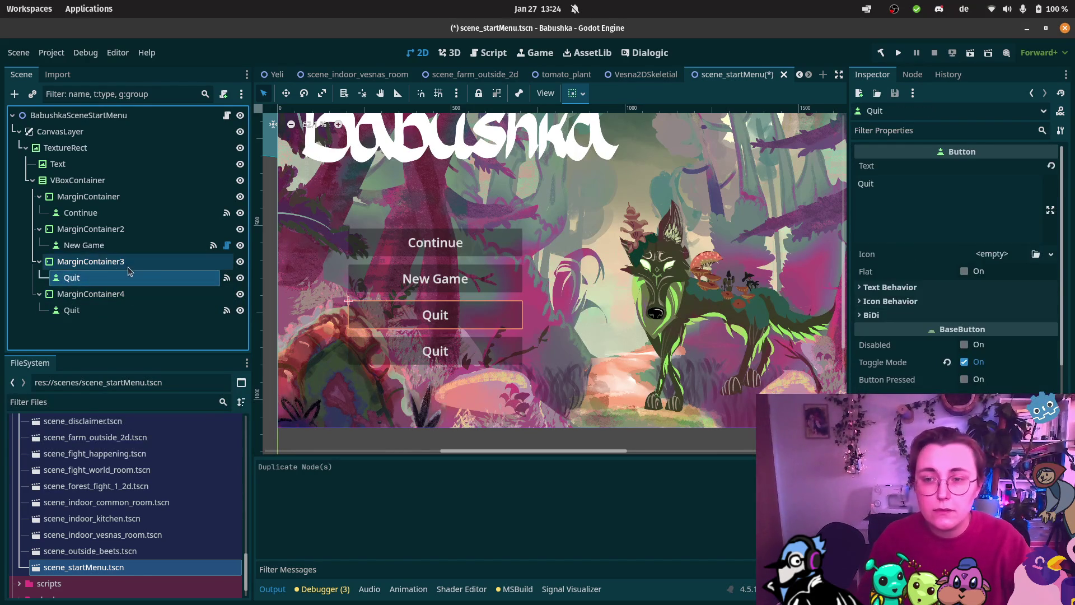
double_click(888, 185)
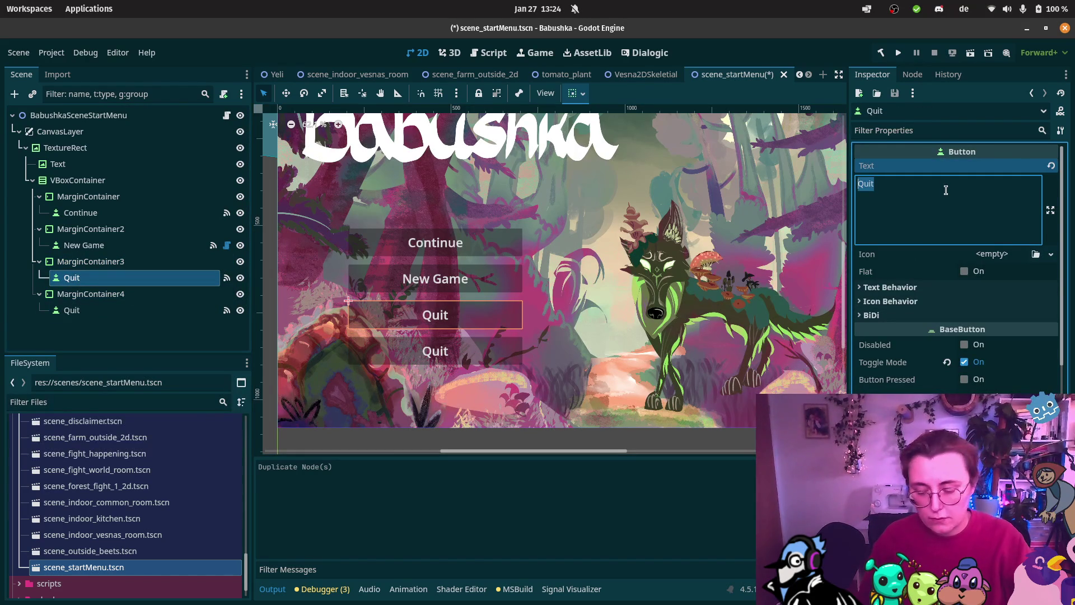
type("Settings")
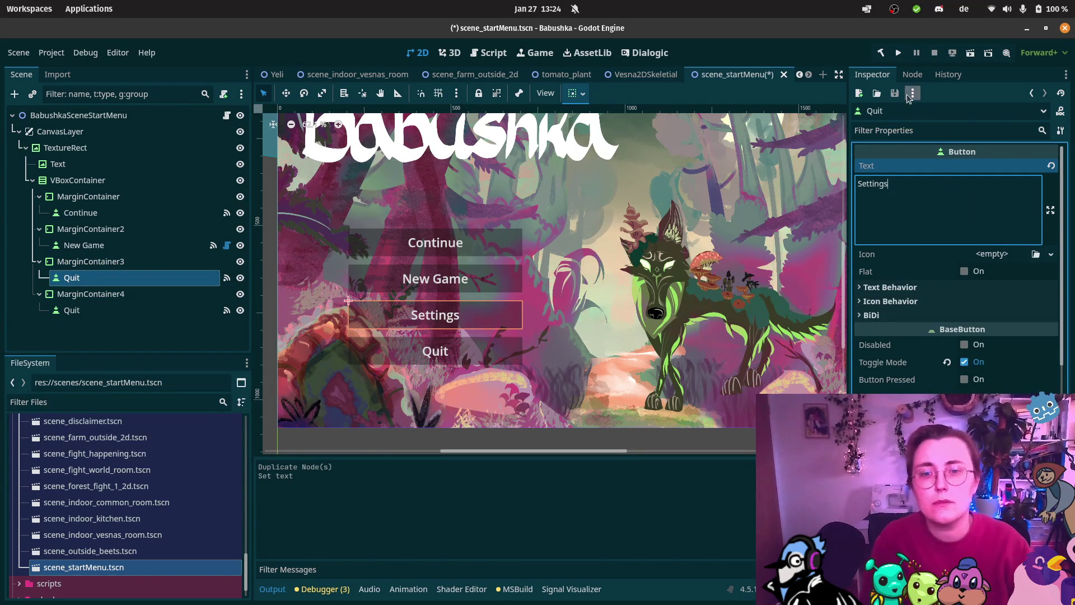
key("Return")
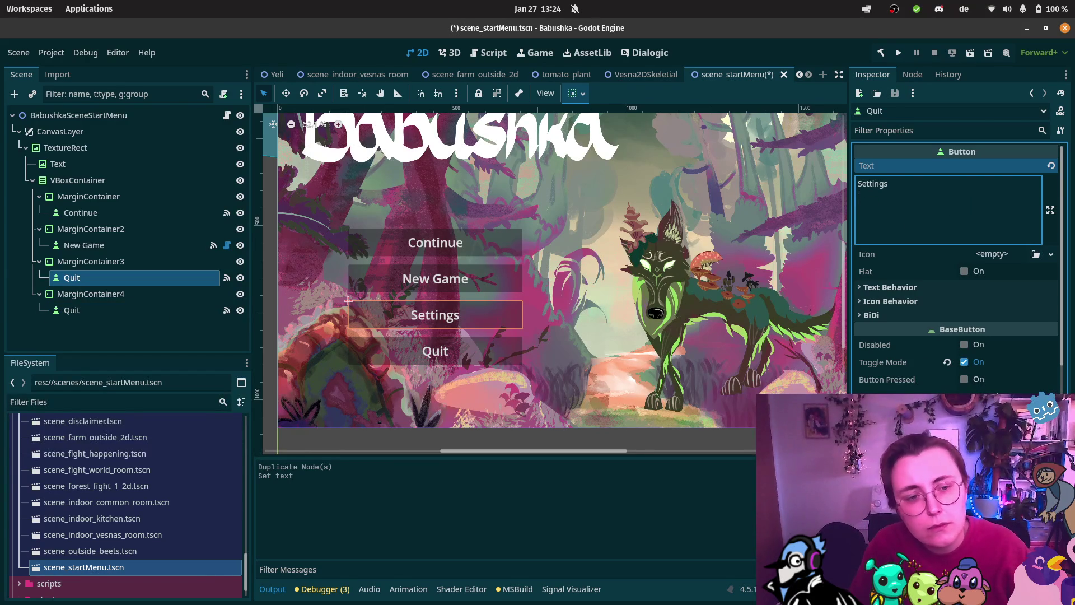
scroll(952, 336, "down", 5)
scroll(952, 252, "down", 5)
scroll(952, 252, "up", 10)
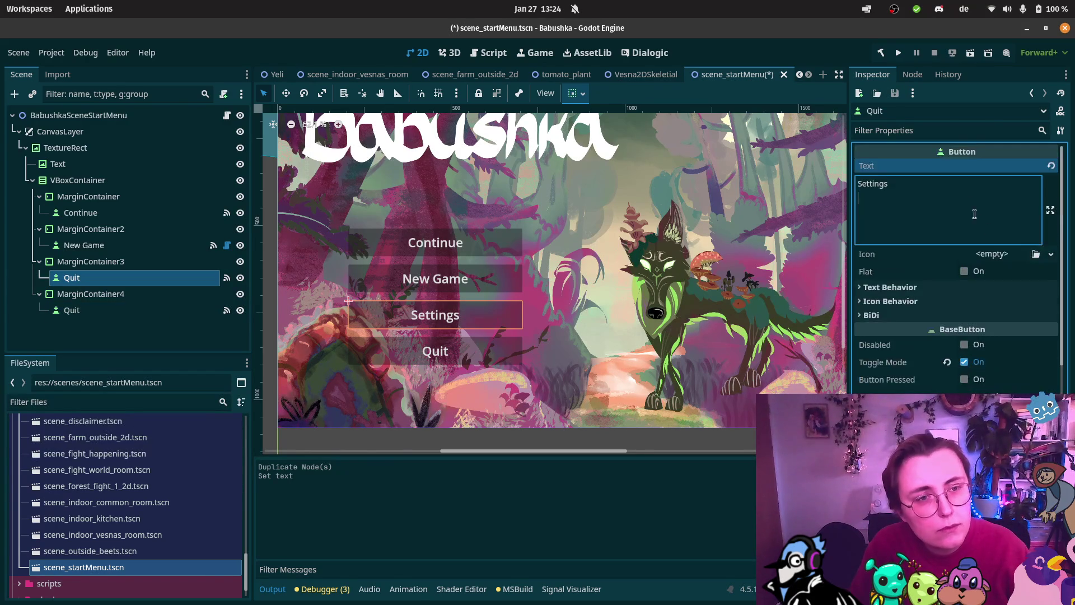
- Disconnect the Settings button's pressed() signal from the Quit handler
left_click(913, 74)
left_click(924, 199)
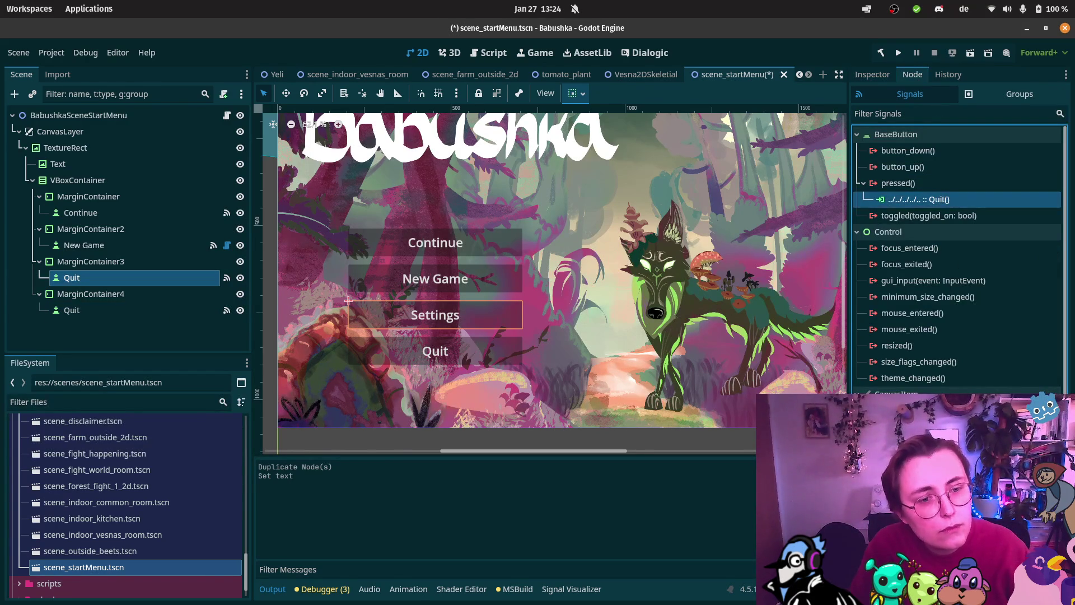
key("Delete")
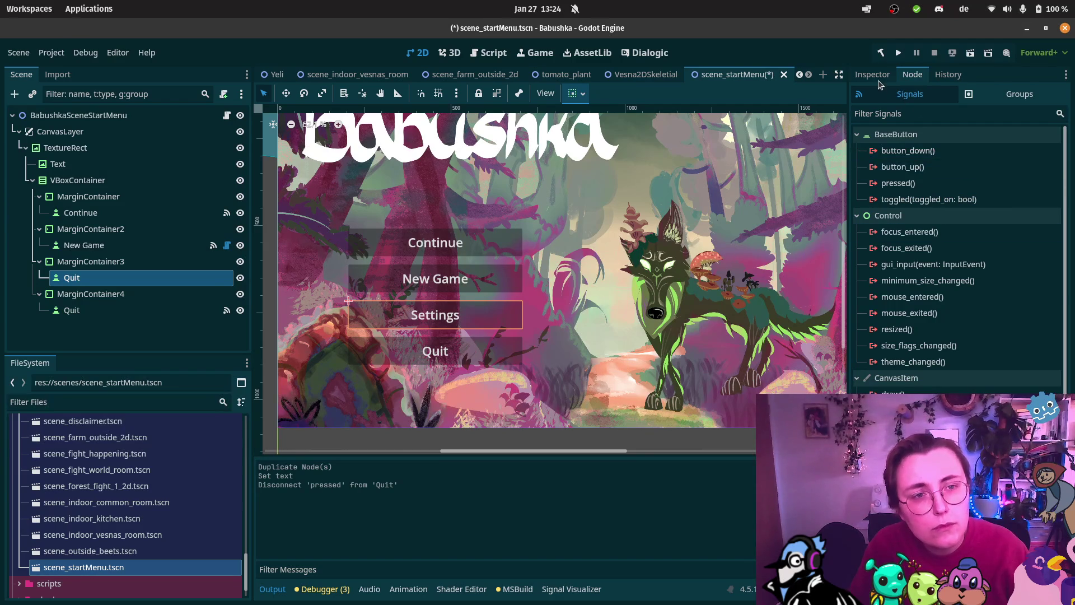
left_click(879, 77)
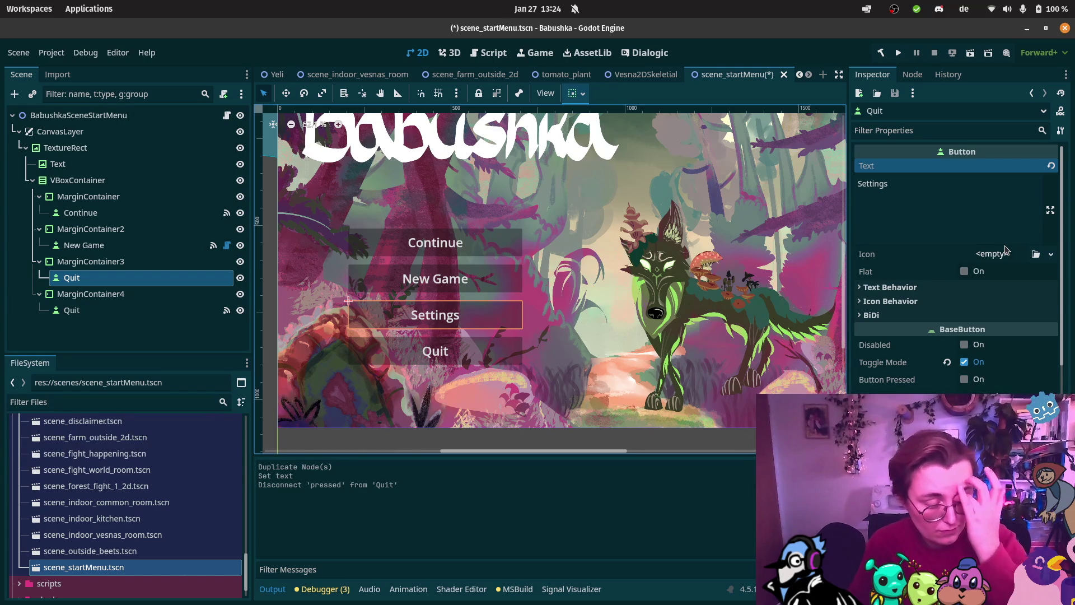
- Frame the whole menu and mark the scene area for a screenshot
scroll(731, 173, "down", 2)
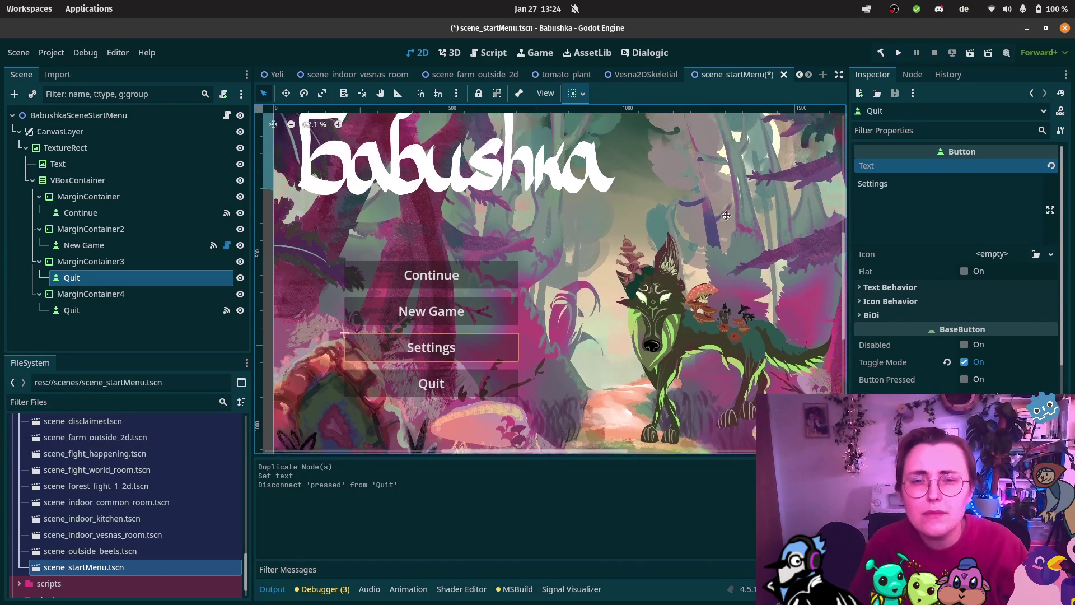
left_click_drag(692, 230, 689, 232)
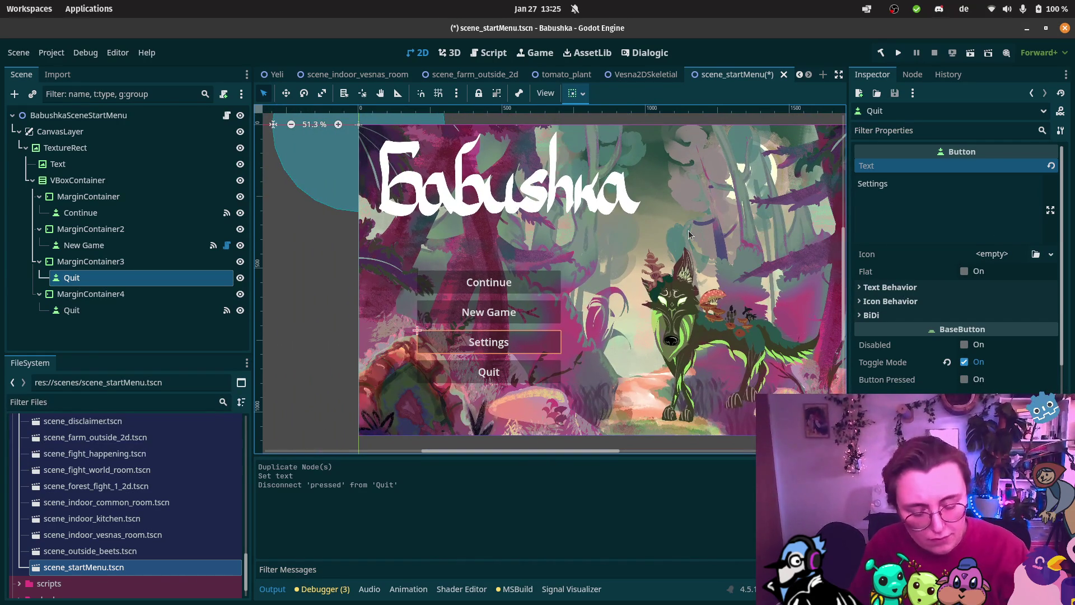
key("Print")
mouse_move(366, 129)
left_mouse_down()
mouse_move(648, 389)
mouse_move(634, 422)
mouse_move(645, 438)
left_mouse_up()
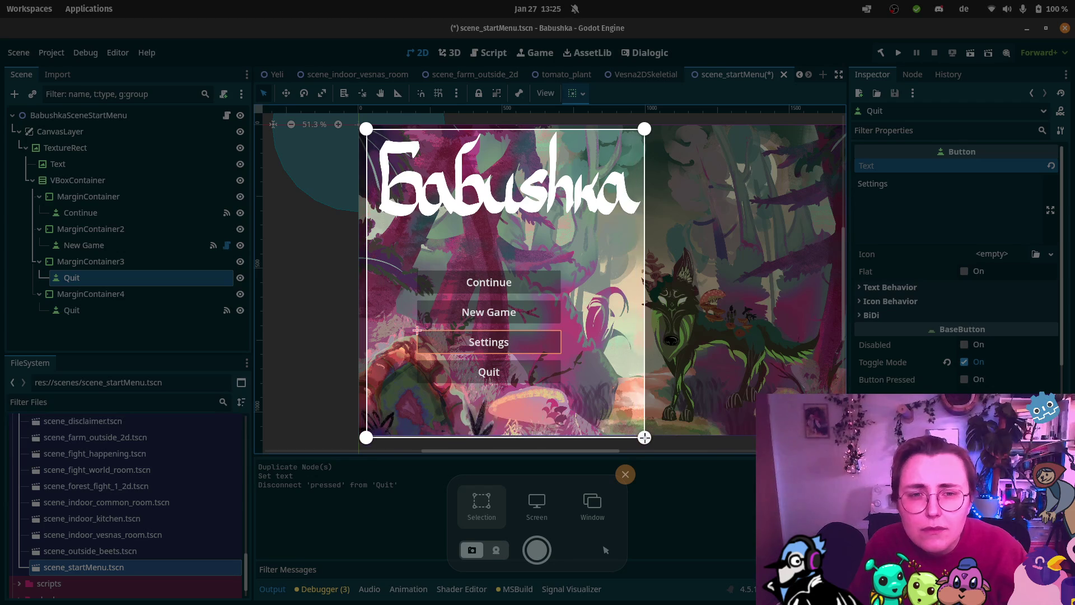
- Capture the marked menu area as a screenshot
key("Return")
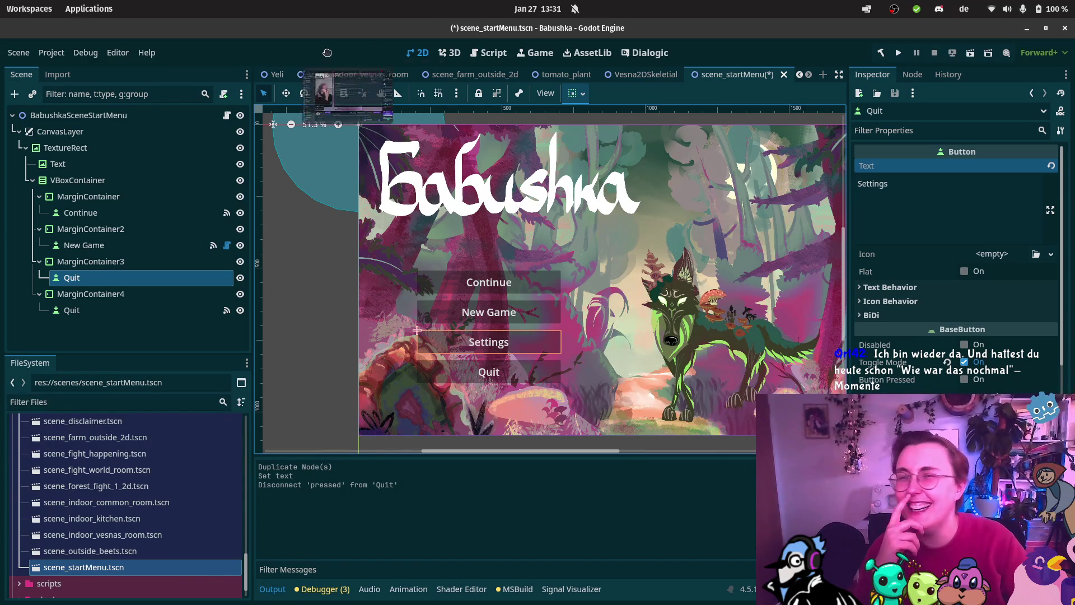
- Switch to Firefox showing the Propz_tv Twitch live stream
key("alt+Tab")
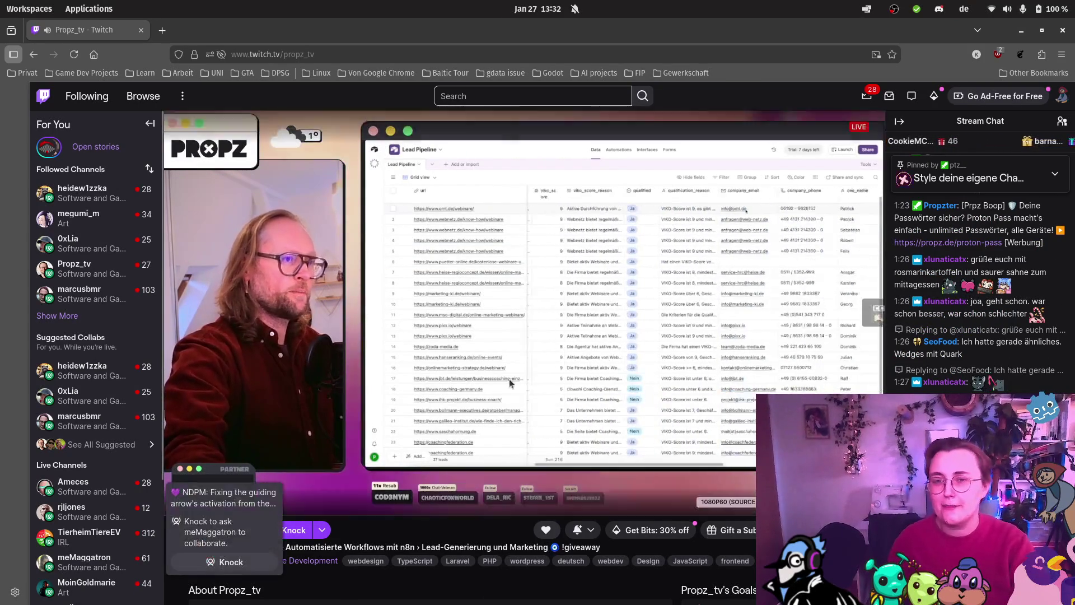
mouse_move(21, 514)
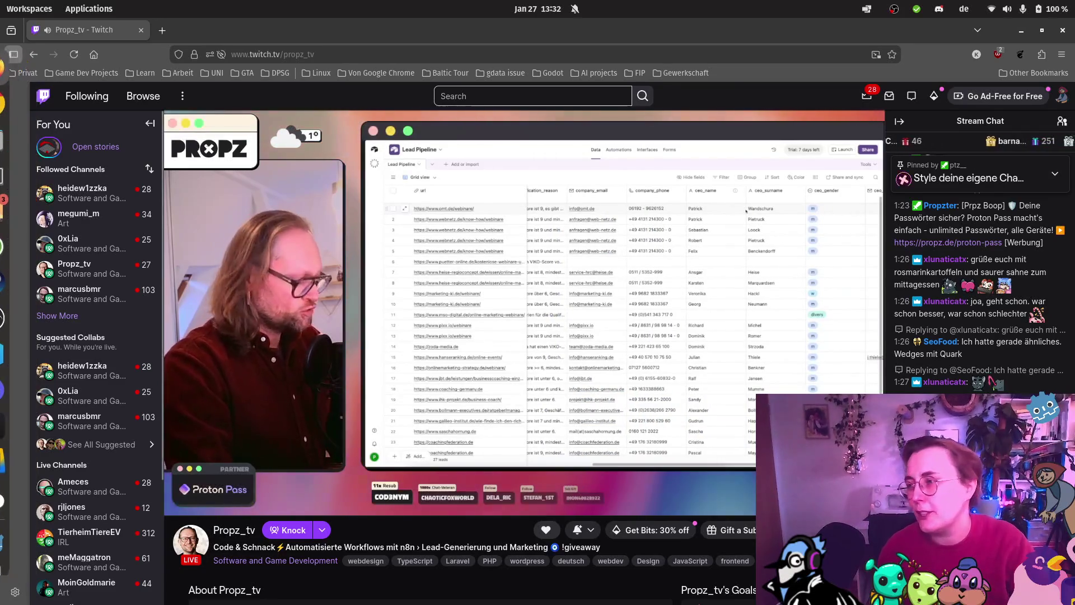